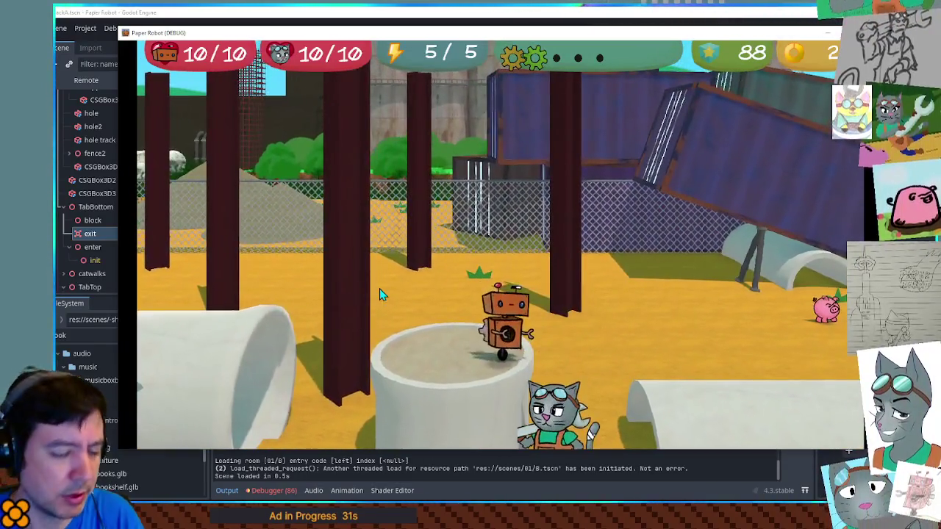
Warp to Farm road from its right side via the debug menu and walk into the next room
{"action": "key", "text": "F1"}
{"action": "scroll", "coordinate": [372, 303], "scroll_direction": "down", "scroll_amount": 2}
{"action": "scroll", "coordinate": [371, 304], "scroll_direction": "down", "scroll_amount": 1}
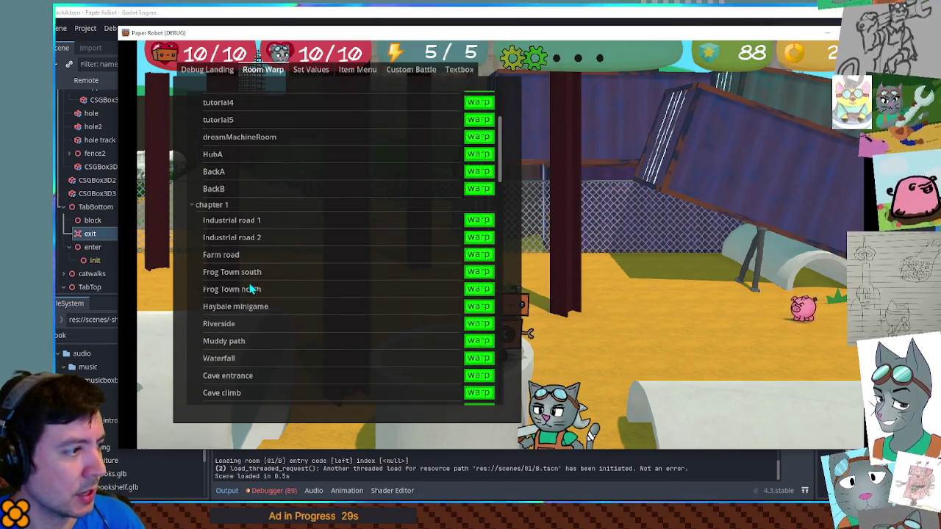
{"action": "left_click", "coordinate": [491, 259]}
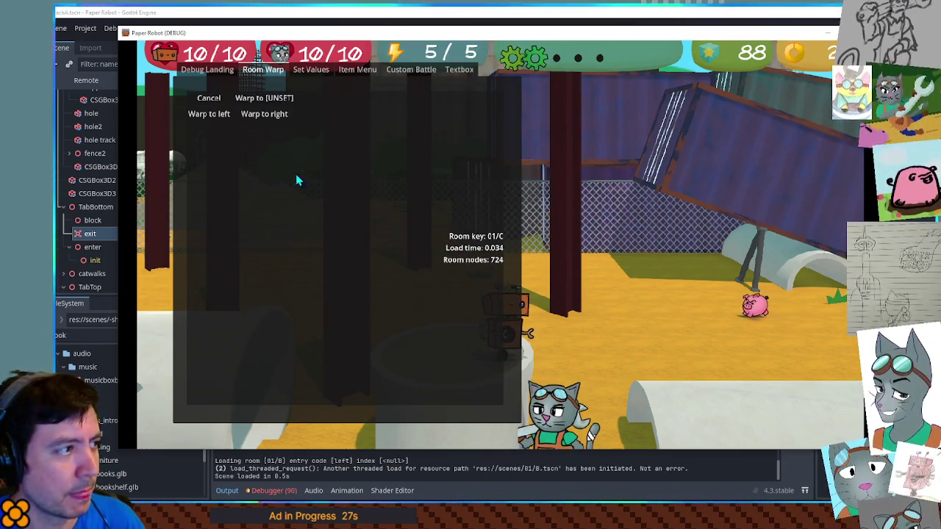
{"action": "left_click", "coordinate": [264, 116]}
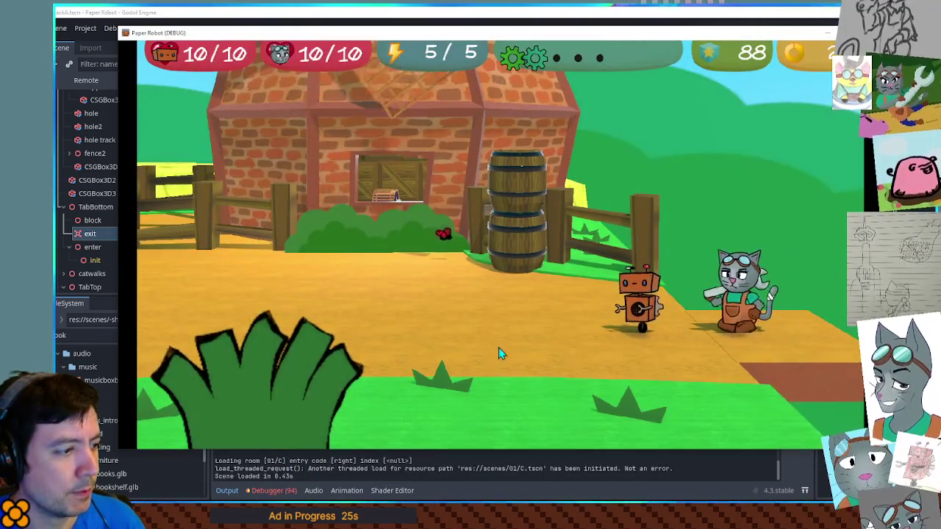
{"action": "key", "text": "Right"}
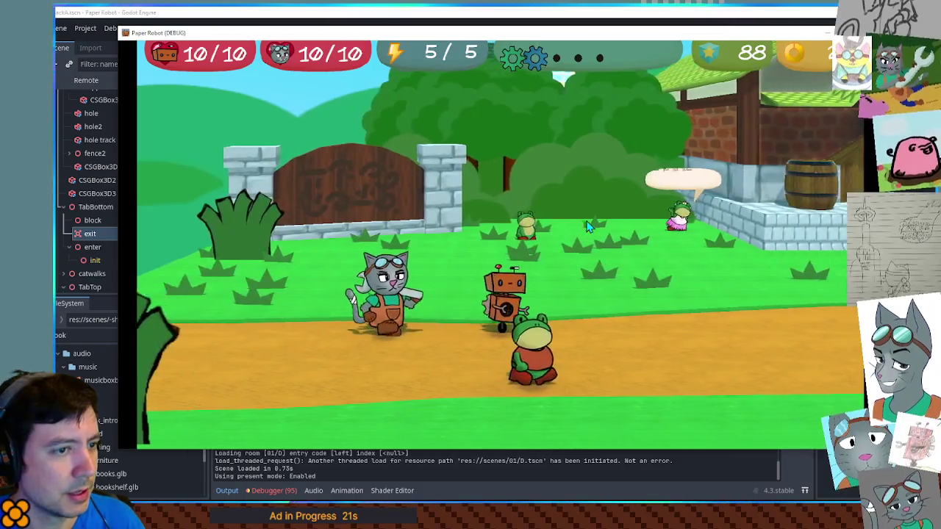
Warp to Riverside, entering at its bottom-left entrance
{"action": "key", "text": "F1"}
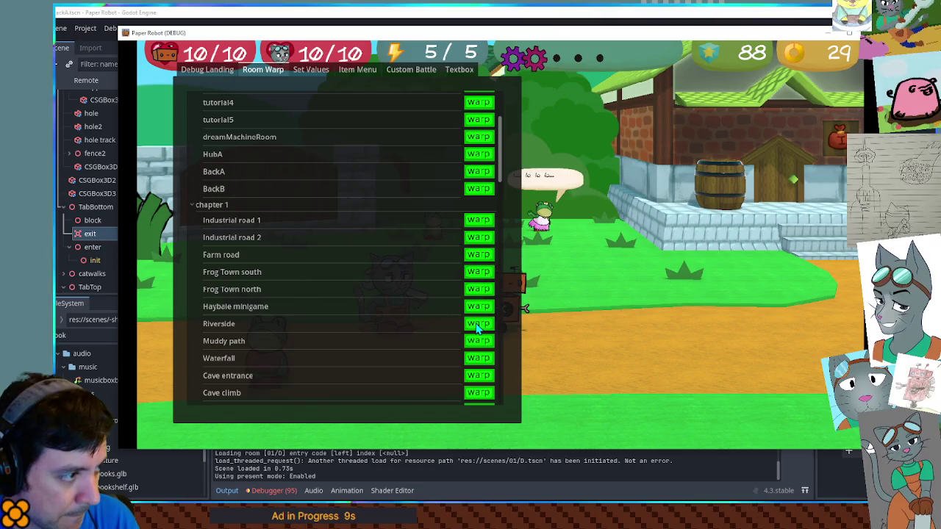
{"action": "left_click", "coordinate": [478, 358]}
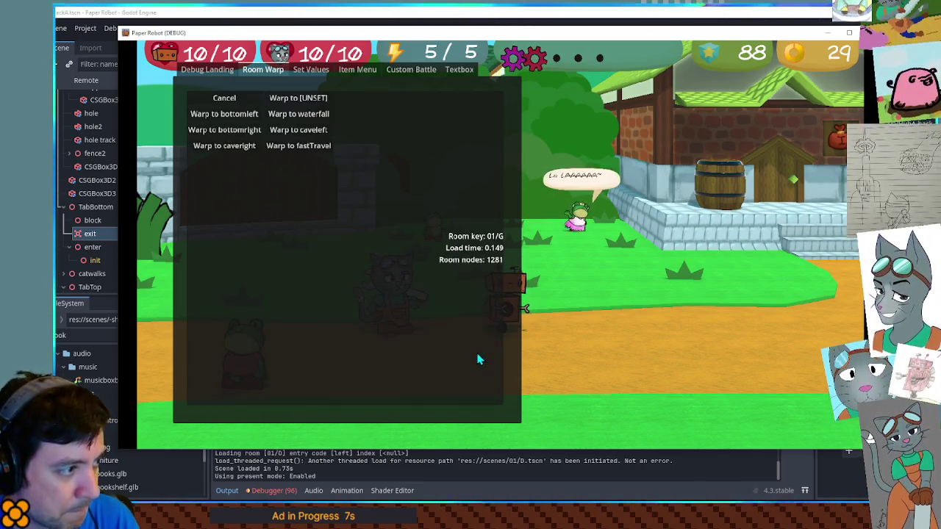
{"action": "left_click", "coordinate": [224, 114]}
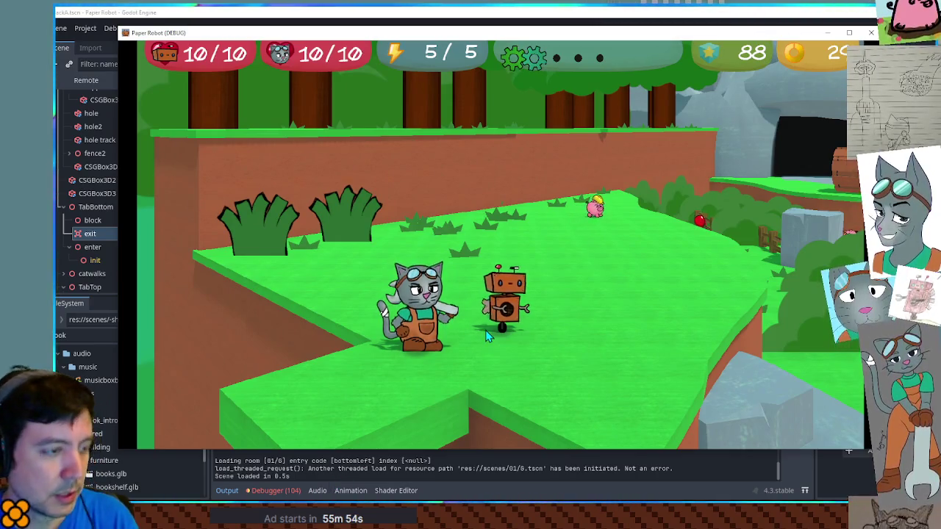
Warp to another chapter 1 room and walk into the neighbouring fort room 01/M
{"action": "key", "text": "F1"}
{"action": "scroll", "coordinate": [478, 305], "scroll_direction": "down", "scroll_amount": 4}
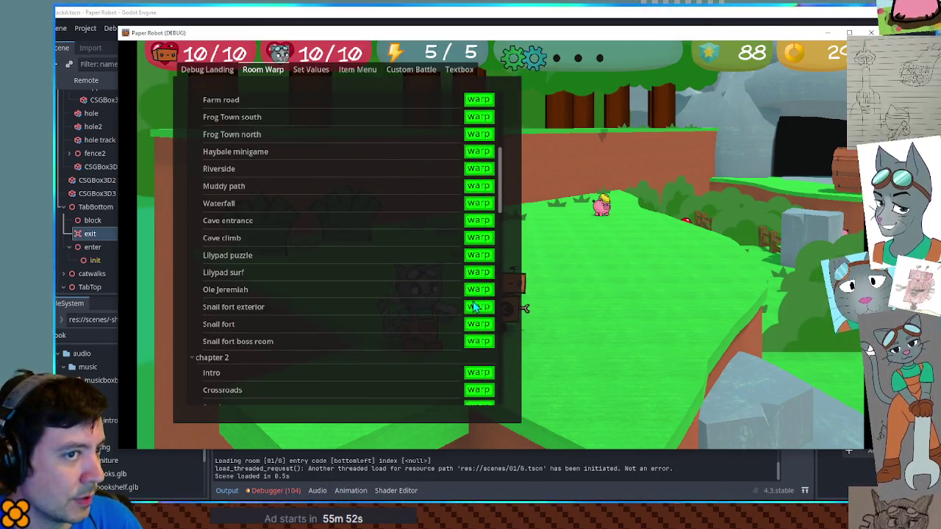
{"action": "scroll", "coordinate": [475, 307], "scroll_direction": "down", "scroll_amount": 3}
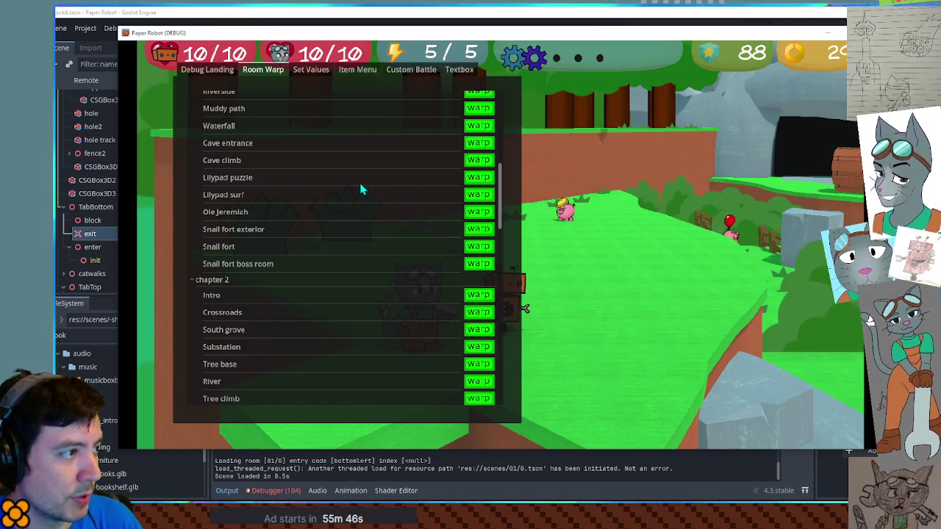
{"action": "left_click", "coordinate": [419, 250]}
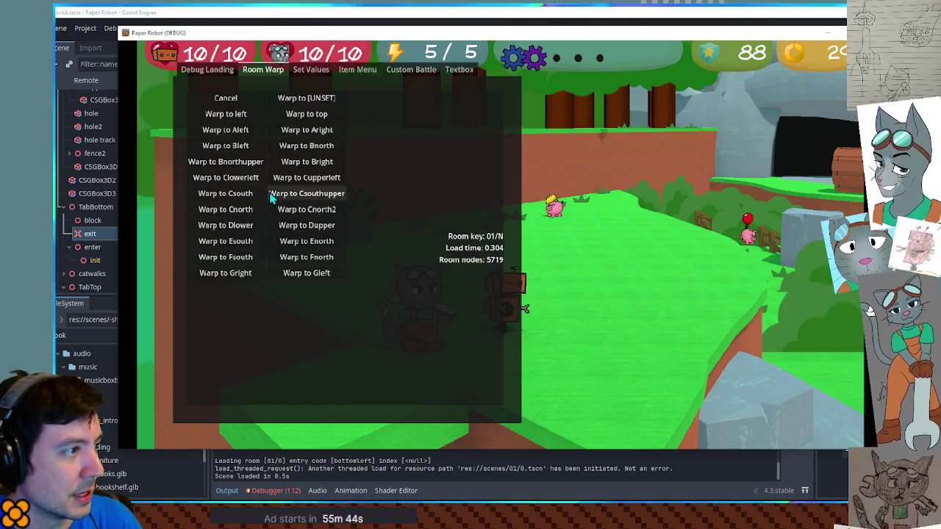
{"action": "left_click", "coordinate": [234, 132]}
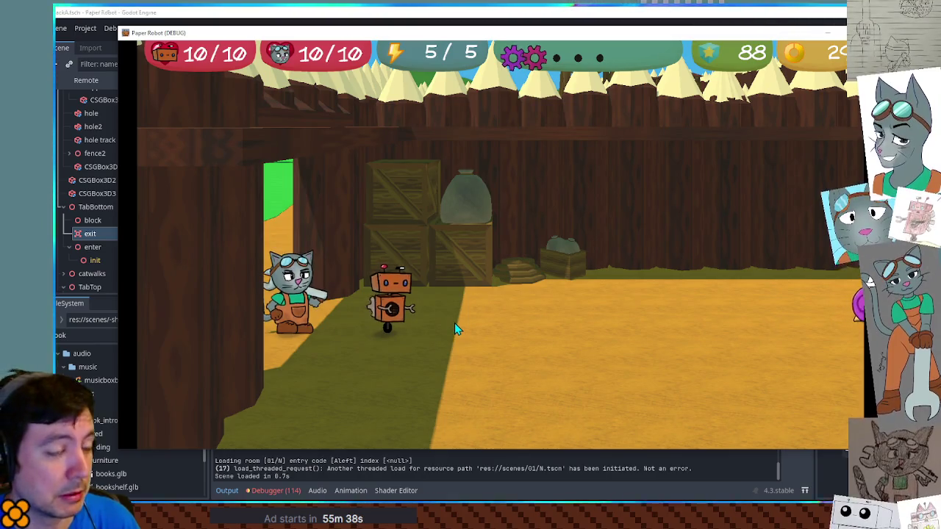
{"action": "key", "text": "Right"}
{"action": "key", "text": "Left"}
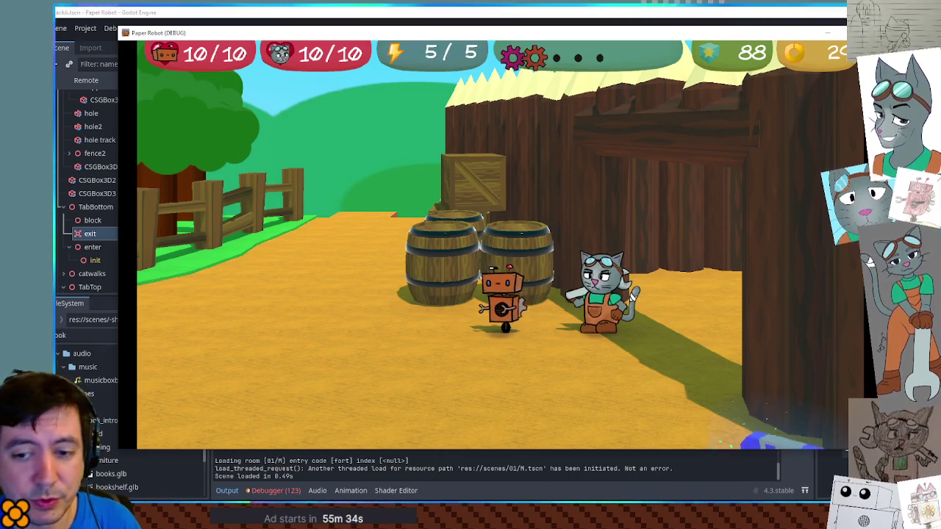
Stop the game and step through SceneManager's room-transition lines, including onRoomLoad, remove_child, queue_free and saveGearStates
{"action": "key", "text": "F8"}
{"action": "left_click", "coordinate": [568, 309]}
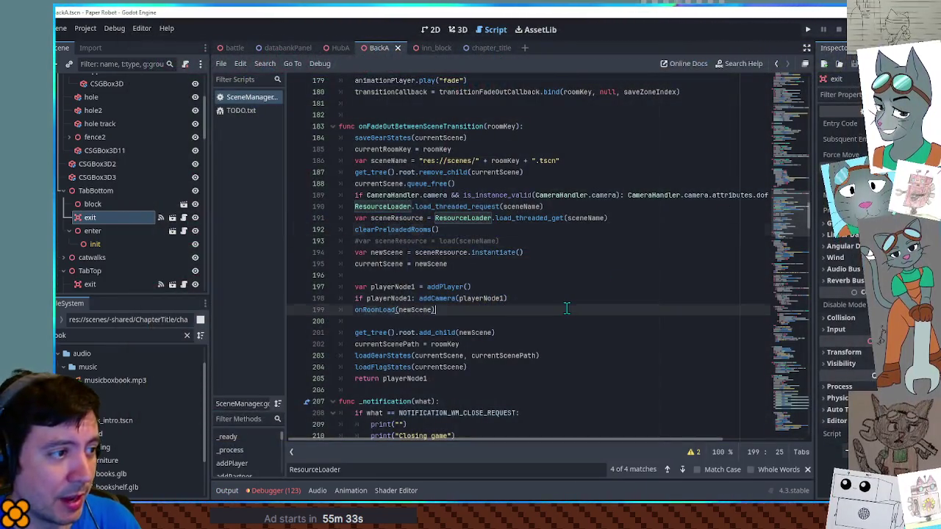
{"action": "left_click", "coordinate": [558, 218]}
{"action": "left_click", "coordinate": [547, 174]}
{"action": "left_click", "coordinate": [547, 183]}
{"action": "left_click", "coordinate": [553, 138]}
{"action": "left_click", "coordinate": [548, 114]}
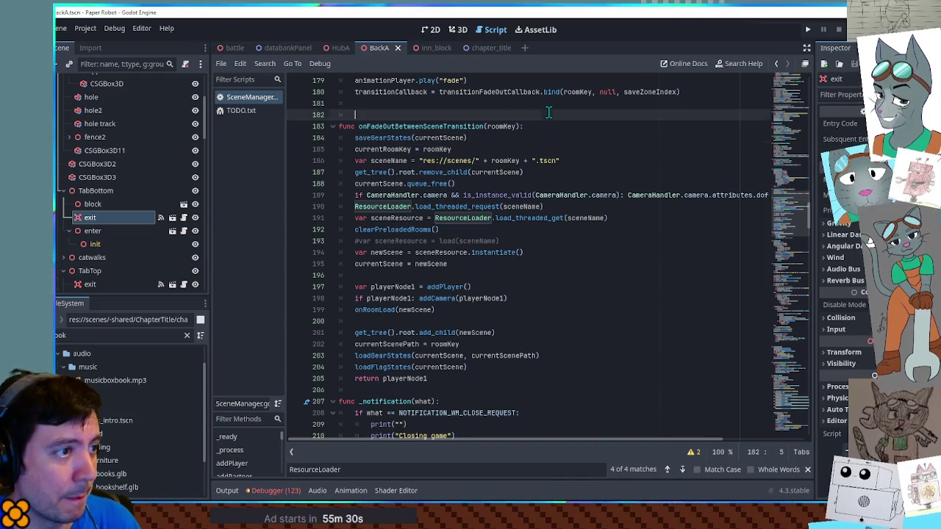
Open TODO.txt from the script list
{"action": "scroll", "coordinate": [566, 220], "scroll_direction": "down", "scroll_amount": 4}
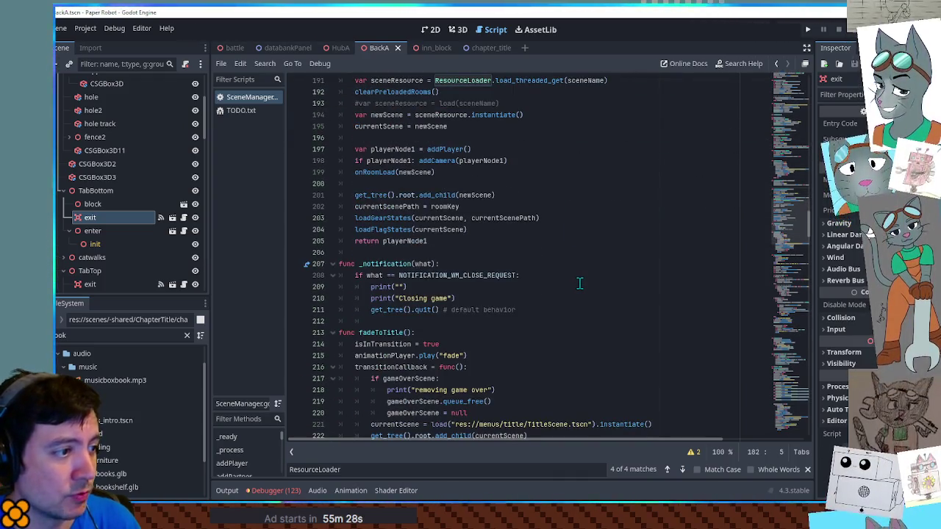
{"action": "scroll", "coordinate": [579, 283], "scroll_direction": "up", "scroll_amount": 3}
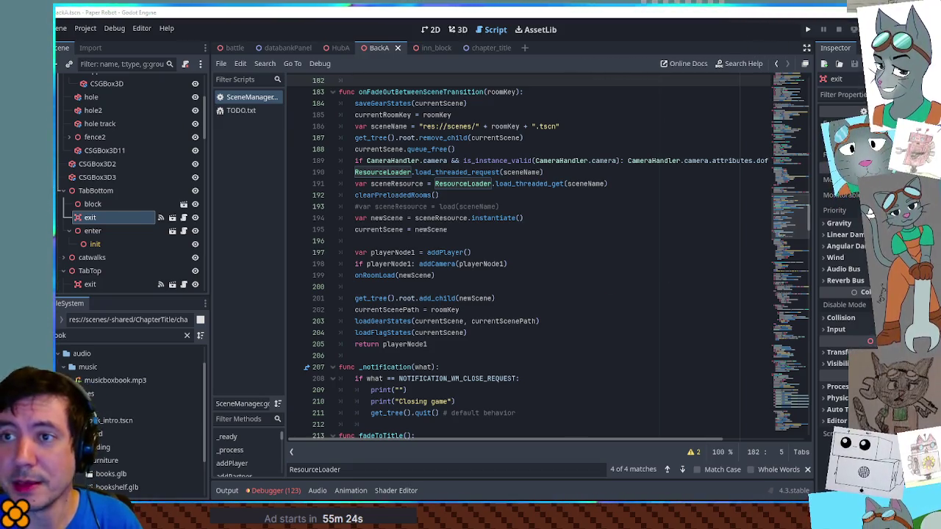
{"action": "left_click", "coordinate": [242, 111]}
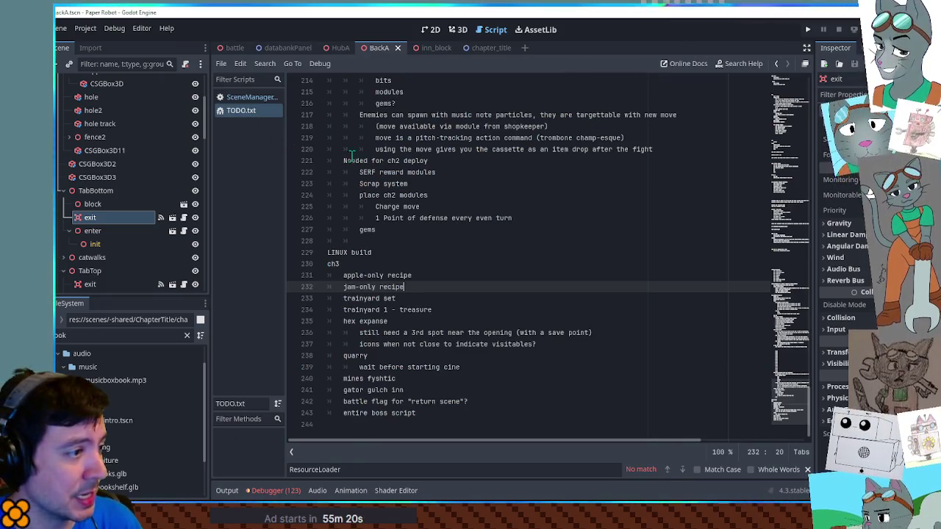
Scroll to the top of TODO.txt and delete the 'HubA rework' task
{"action": "left_click_drag", "start_coordinate": [786, 401], "coordinate": [795, 106]}
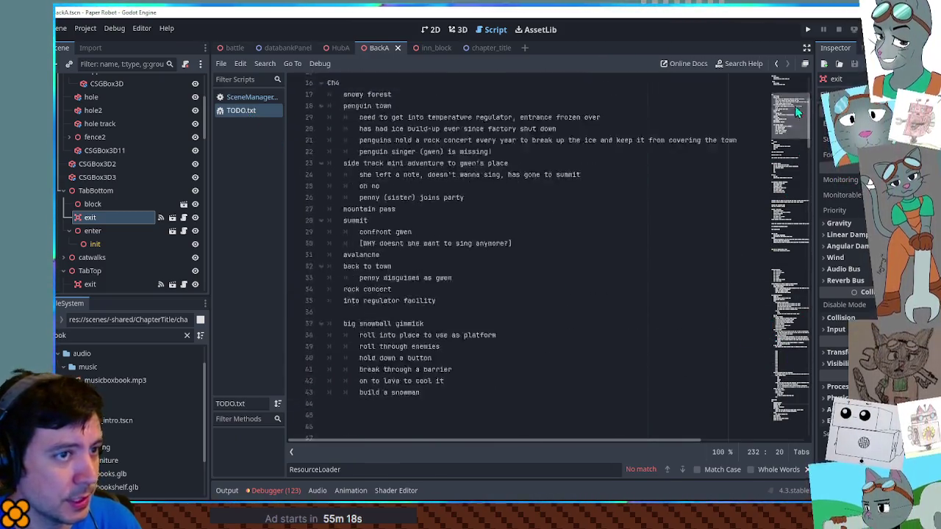
{"action": "scroll", "coordinate": [794, 105], "scroll_direction": "up", "scroll_amount": 5}
{"action": "left_click_drag", "start_coordinate": [426, 115], "coordinate": [423, 106]}
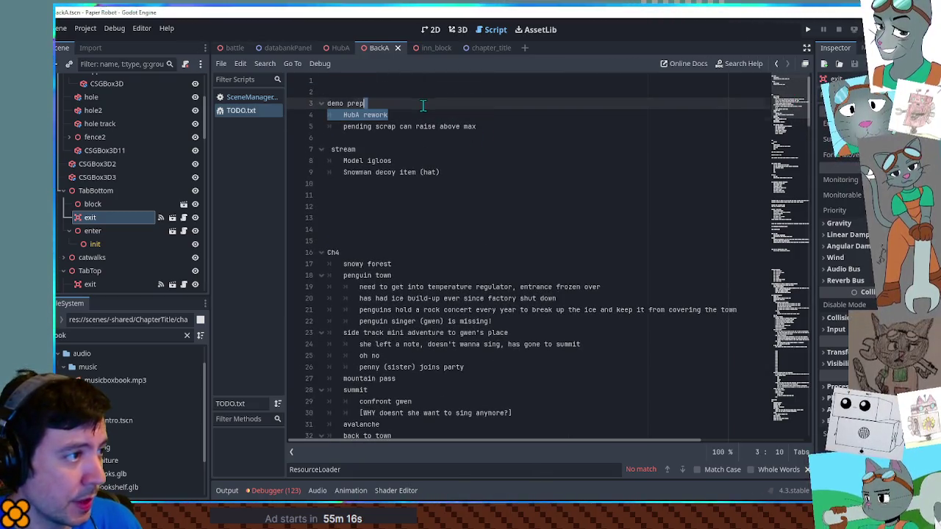
{"action": "key", "text": "BackSpace"}
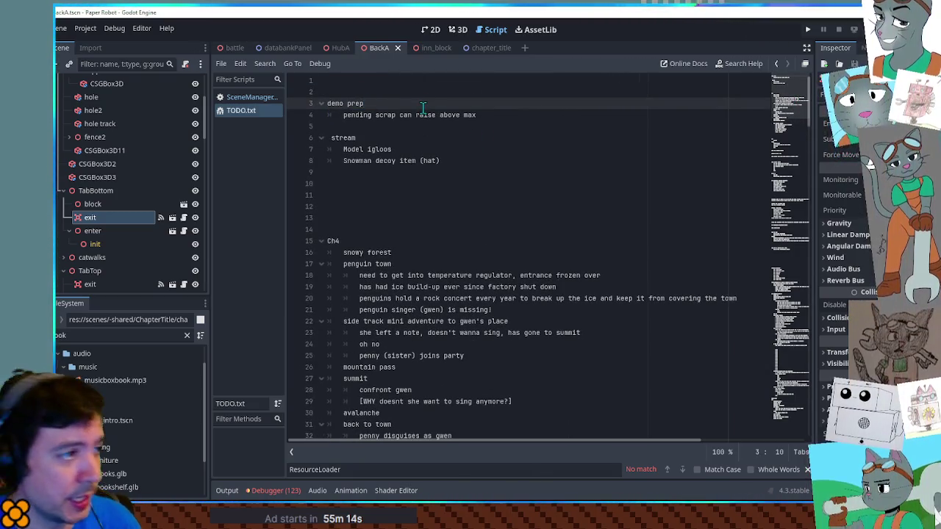
Save TODO.txt with 'pending scrap can raise above max' as the remaining demo task
{"action": "left_click_drag", "start_coordinate": [478, 116], "coordinate": [339, 115]}
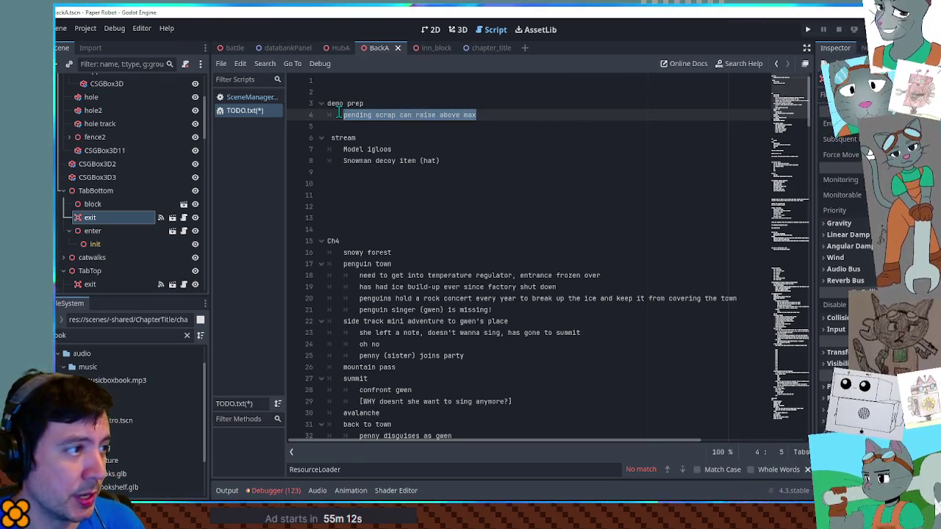
{"action": "left_click", "coordinate": [529, 115]}
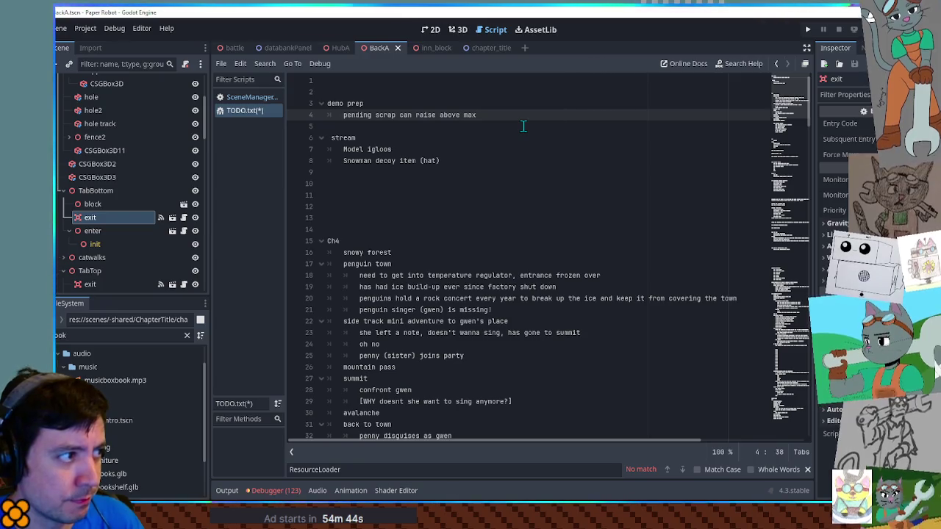
{"action": "left_click", "coordinate": [524, 127]}
{"action": "key", "text": "ctrl+s"}
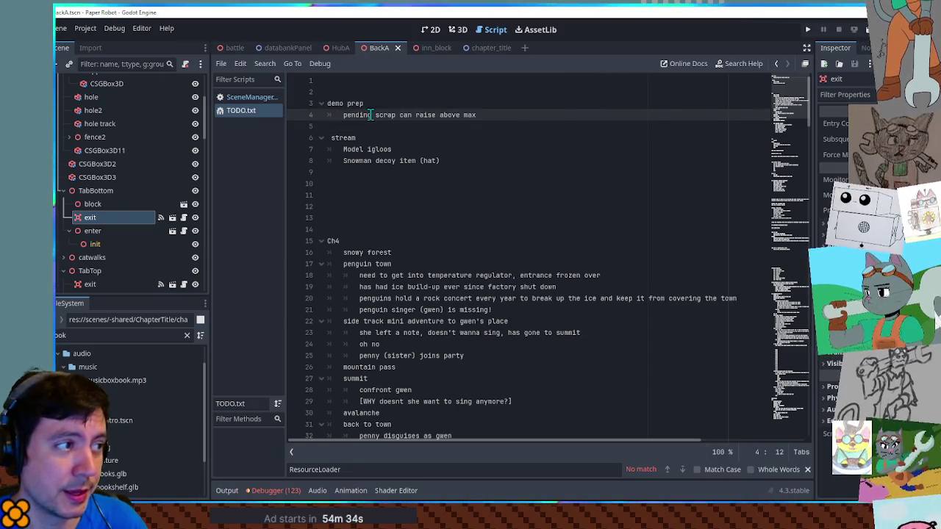
{"action": "left_click_drag", "start_coordinate": [476, 115], "coordinate": [335, 112]}
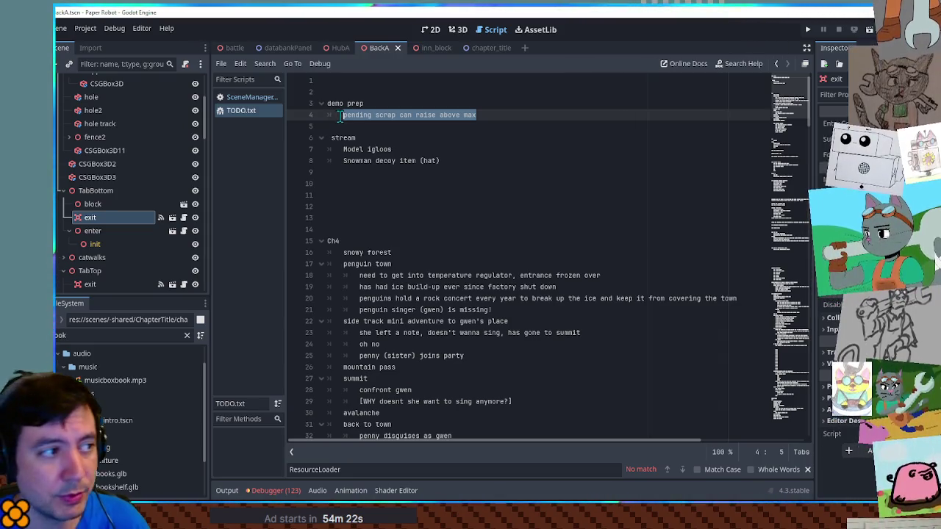
Add a 'full demo playthrough (double check sound levels)' task below pending scrap
{"action": "left_click", "coordinate": [484, 114]}
{"action": "key", "text": "Return"}
{"action": "type", "text": "fu"}
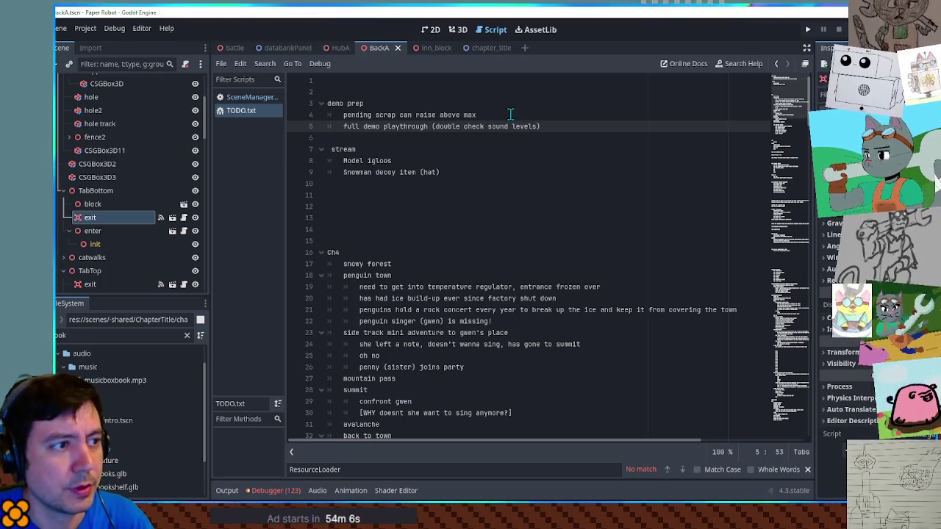
Add an 'add local check for master bus' task, save TODO.txt, and show the audio bus layout
{"action": "key", "text": "Return"}
{"action": "type", "text": "add local check for s"}
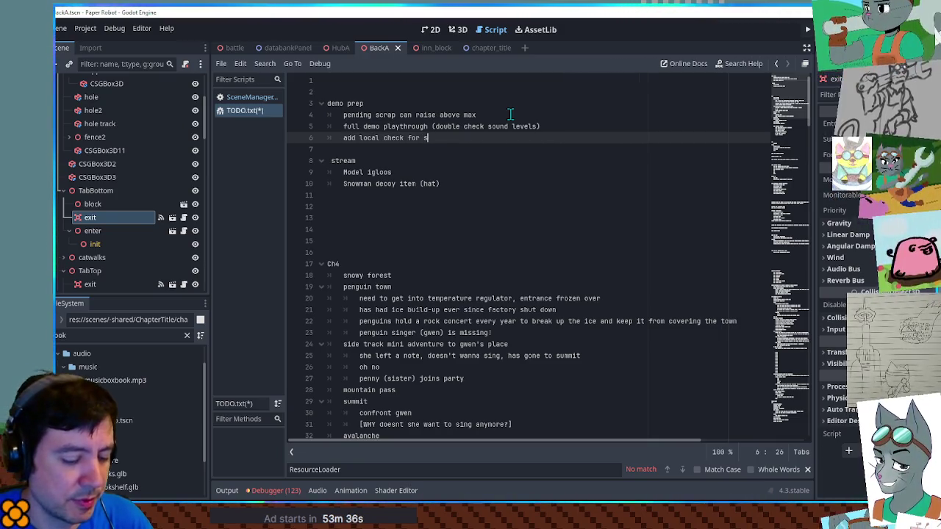
{"action": "type", "text": "master bus"}
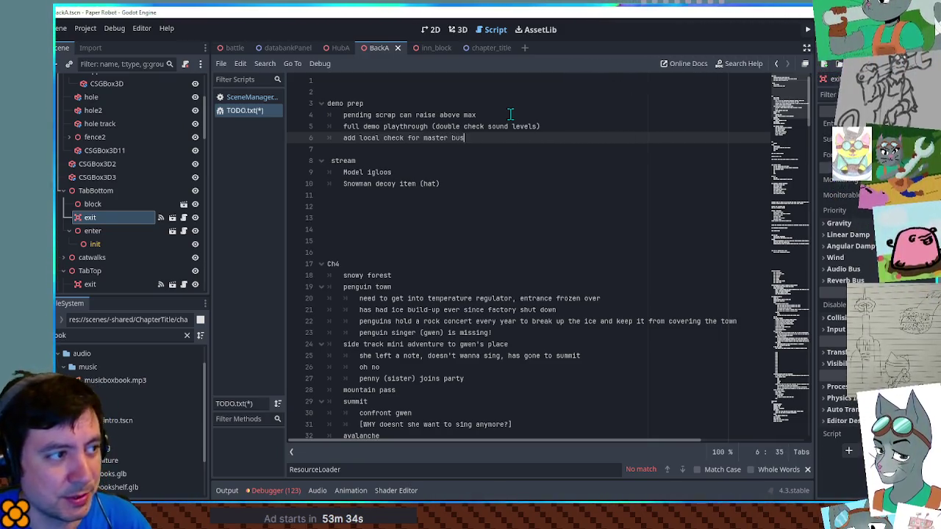
{"action": "key", "text": "ctrl+s"}
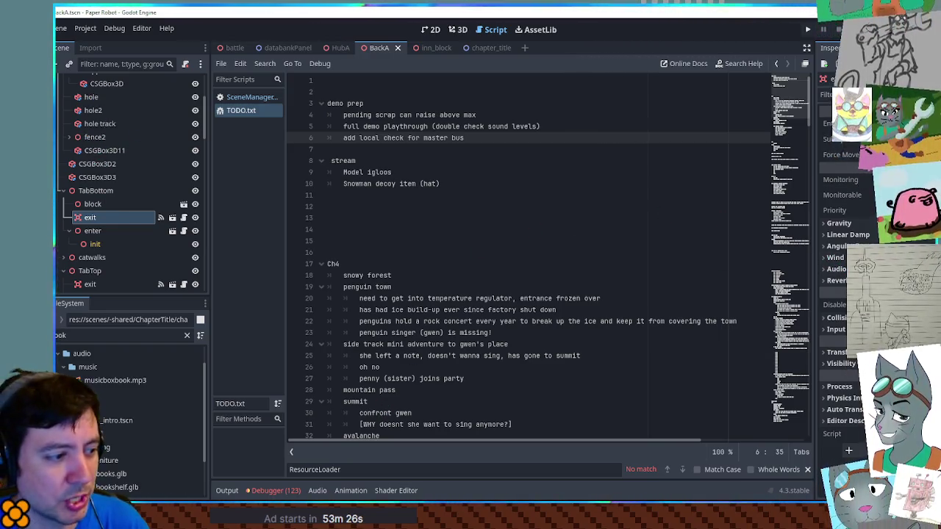
{"action": "left_click", "coordinate": [317, 490]}
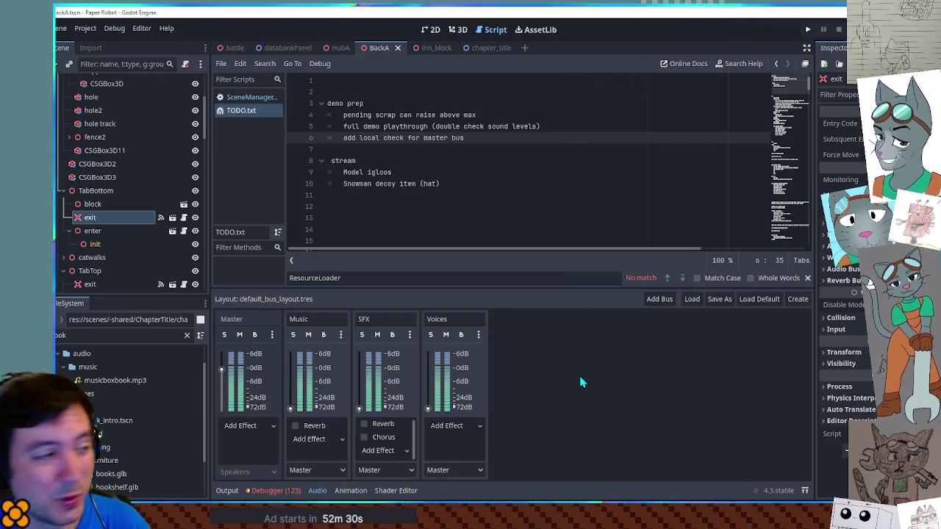
{"action": "mouse_move", "coordinate": [464, 140]}
{"action": "left_mouse_down"}
{"action": "mouse_move", "coordinate": [358, 142]}
{"action": "mouse_move", "coordinate": [483, 139]}
{"action": "left_mouse_up"}
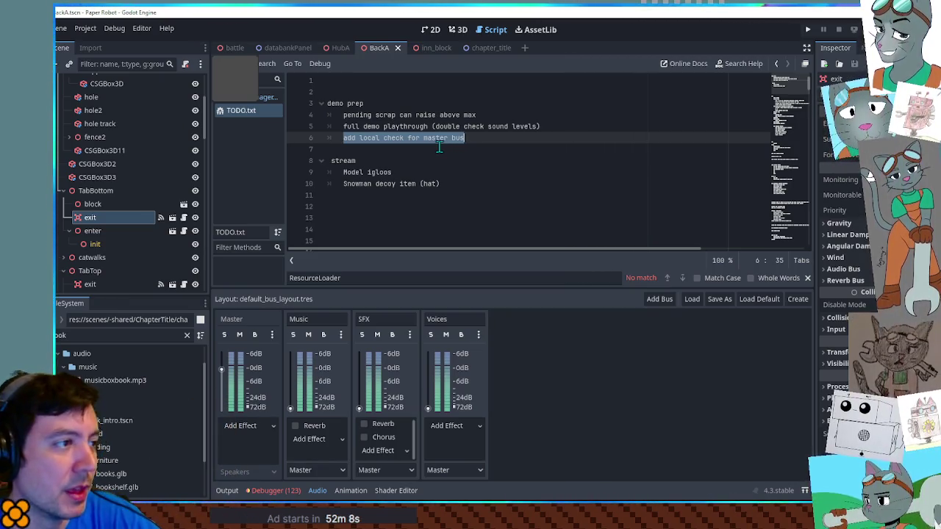
{"action": "left_click", "coordinate": [480, 140]}
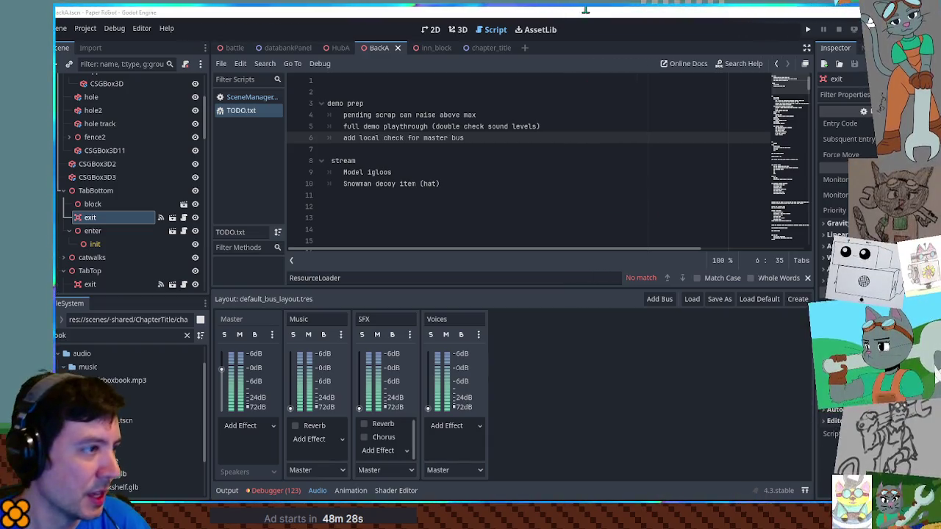
Switch to the HubA scene, then close Paint without saving the drawing
{"action": "left_click", "coordinate": [335, 48]}
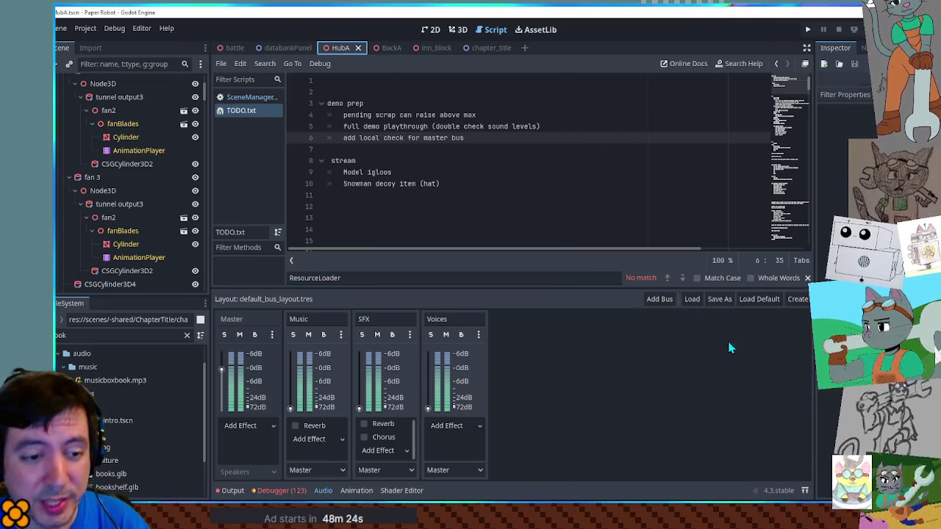
{"action": "key", "text": "alt+Tab"}
{"action": "key", "text": "alt+F4"}
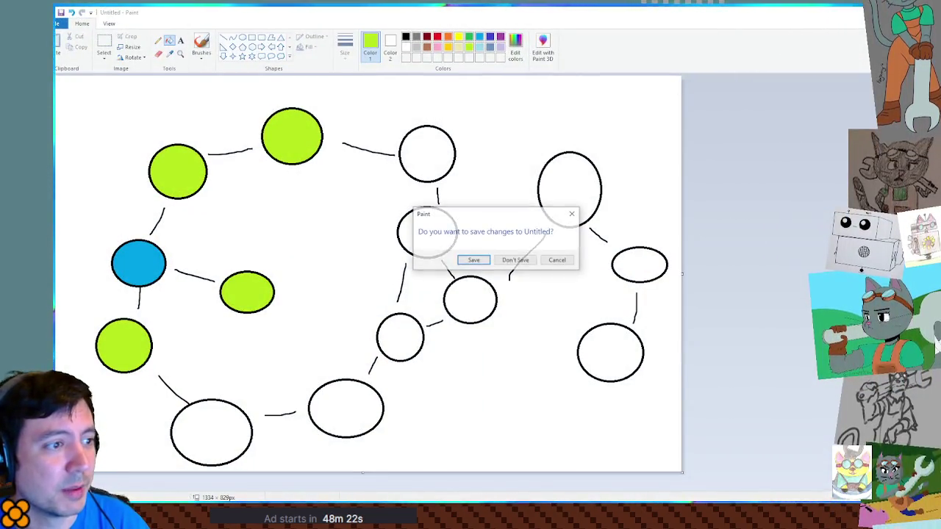
{"action": "left_click", "coordinate": [517, 261]}
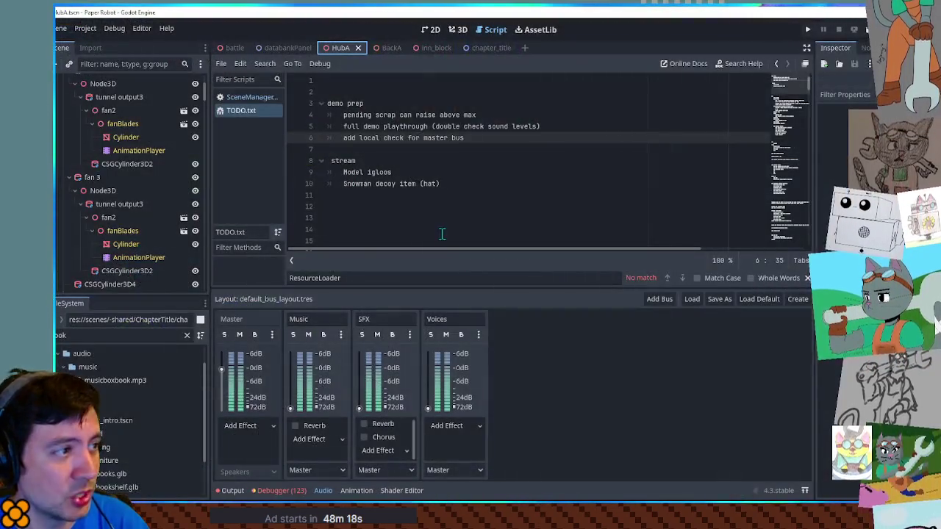
Show the BackA scene in the 3D view and run it with F6
{"action": "left_click", "coordinate": [450, 31]}
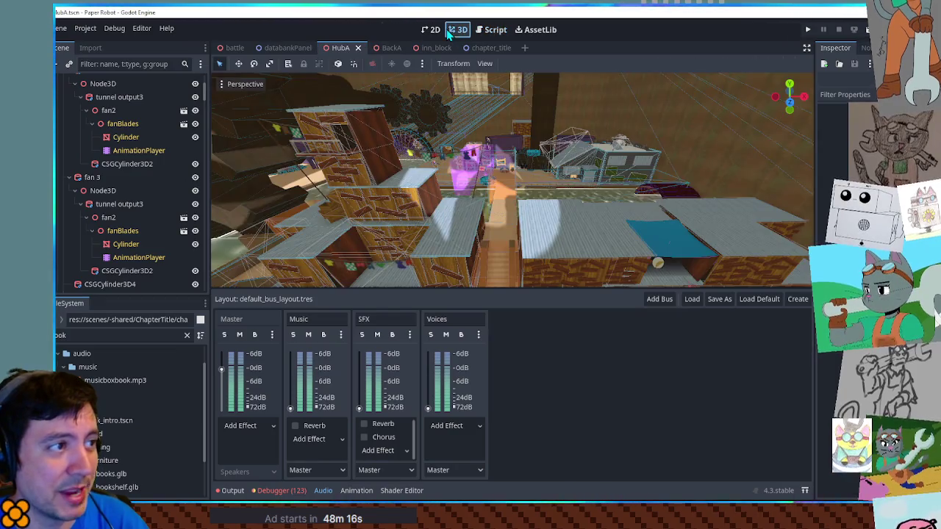
{"action": "left_click", "coordinate": [392, 49]}
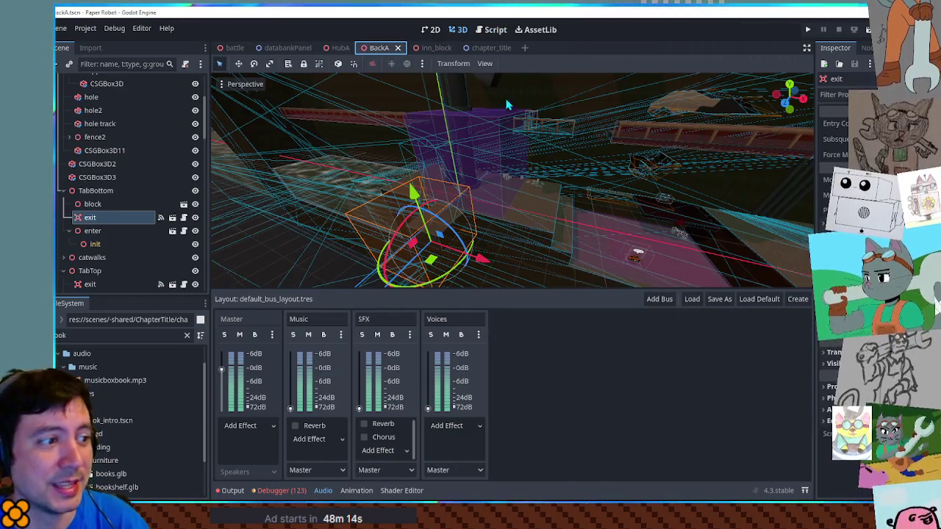
{"action": "key", "text": "F6"}
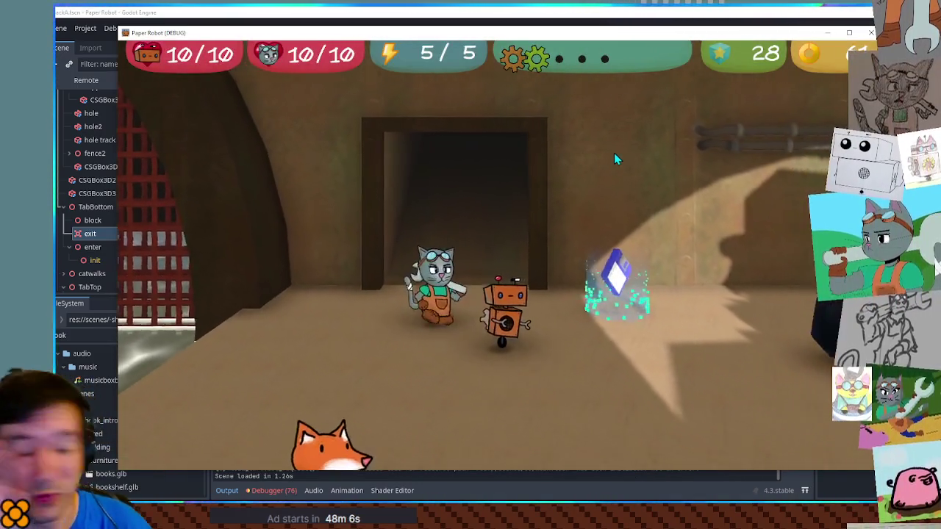
Walk the robot past the shop, left toward the beavers, then onto the round platform near the horses
{"action": "key", "text": "d"}
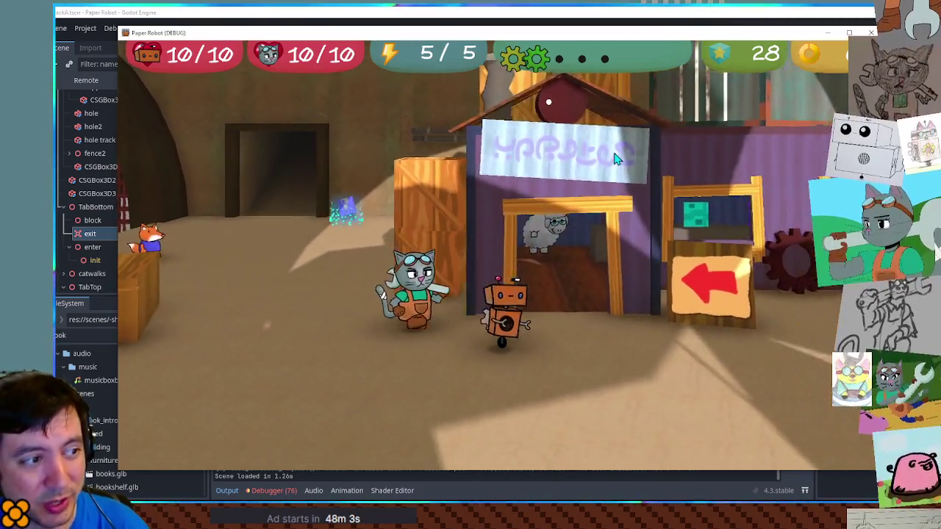
{"action": "key", "text": "d"}
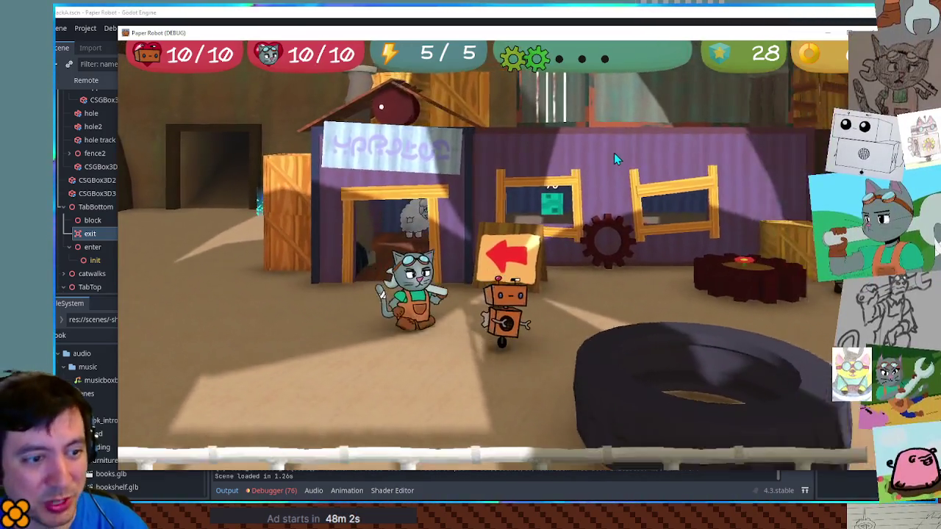
{"action": "key", "text": "d"}
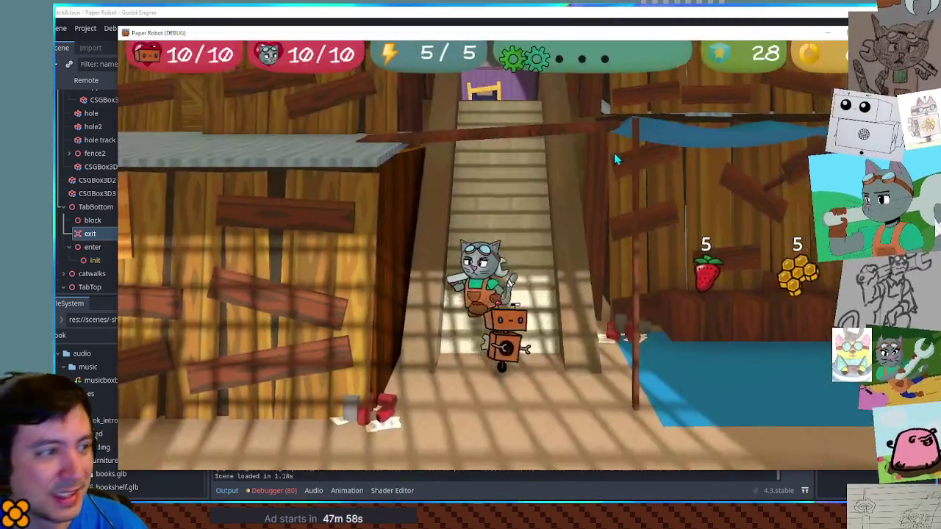
{"action": "key", "text": "s"}
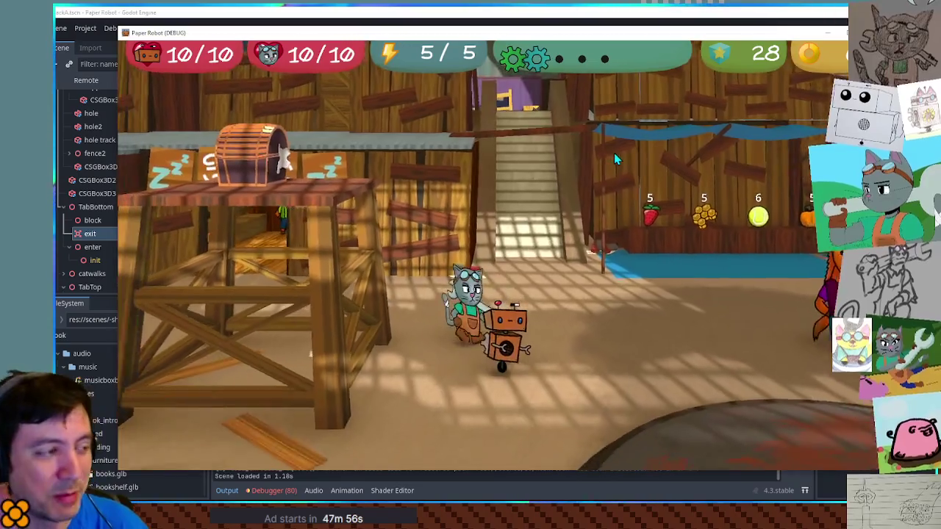
{"action": "key", "text": "a"}
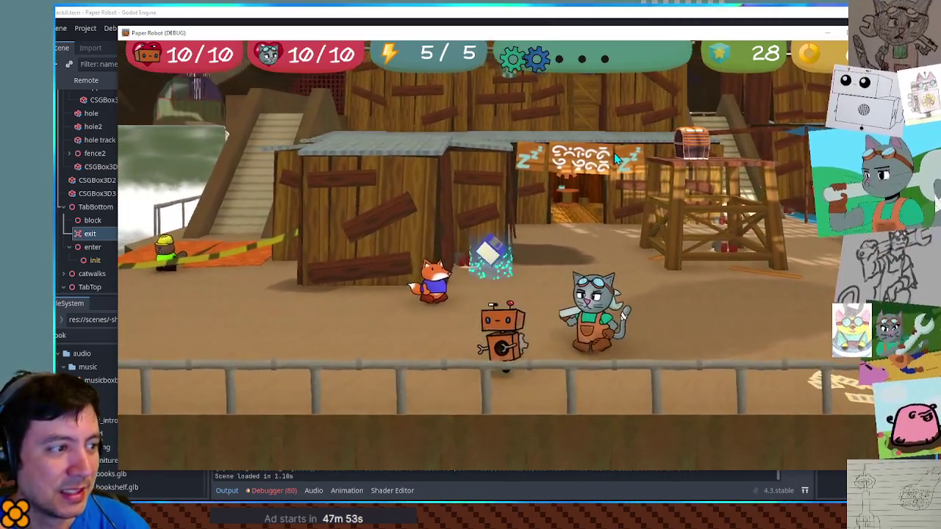
{"action": "key", "text": "a"}
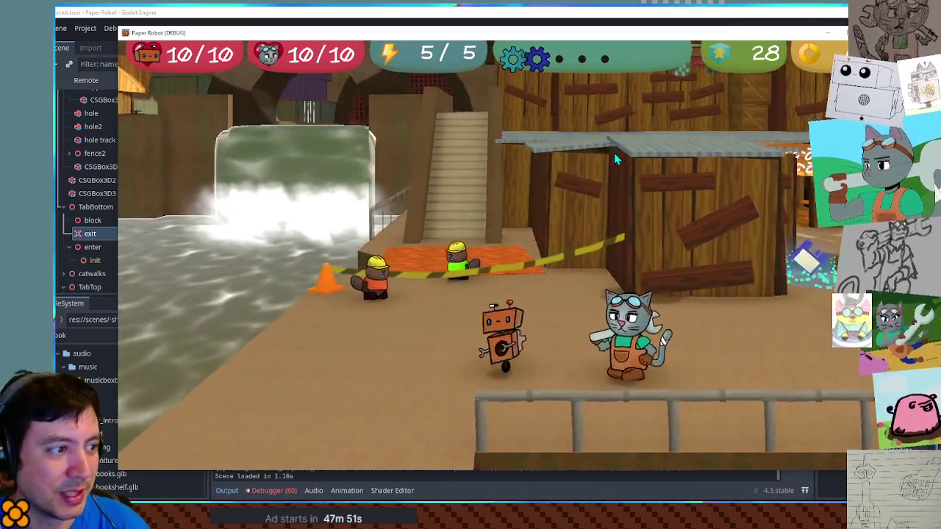
{"action": "key", "text": "d"}
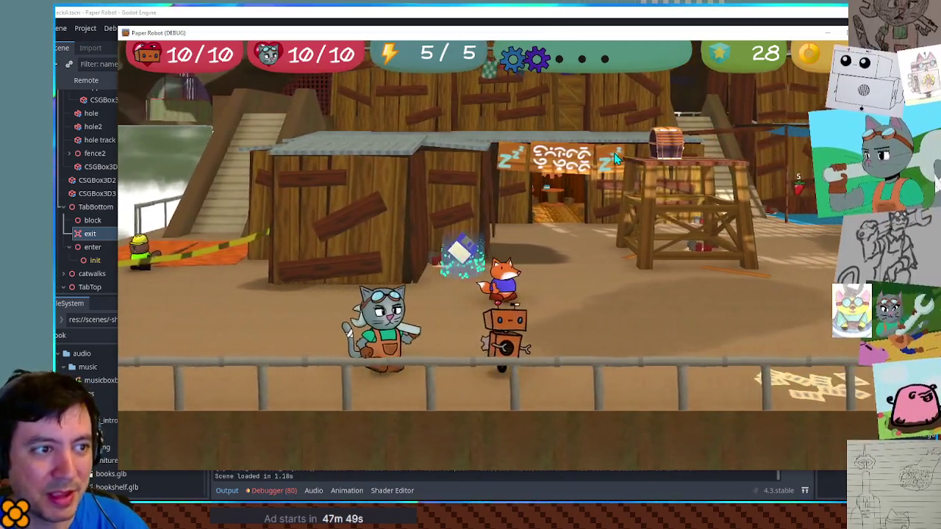
{"action": "key", "text": "d"}
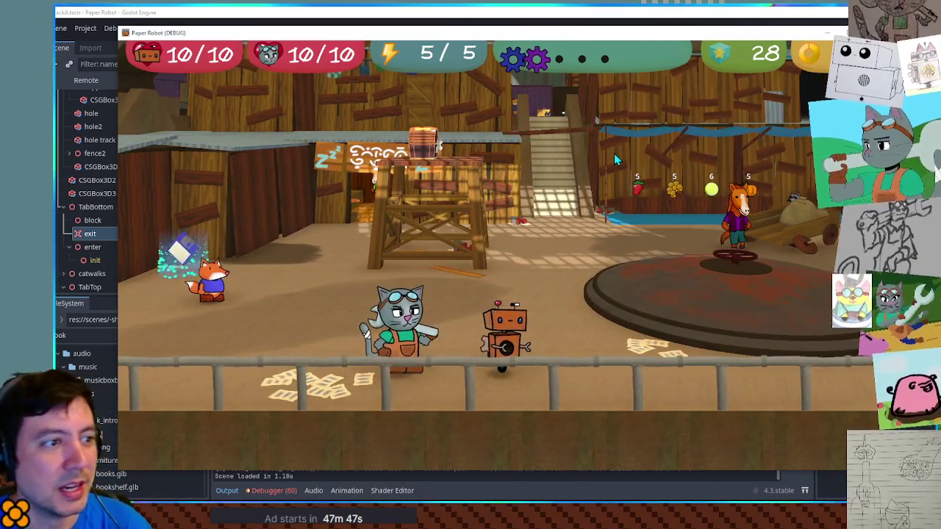
{"action": "key", "text": "d"}
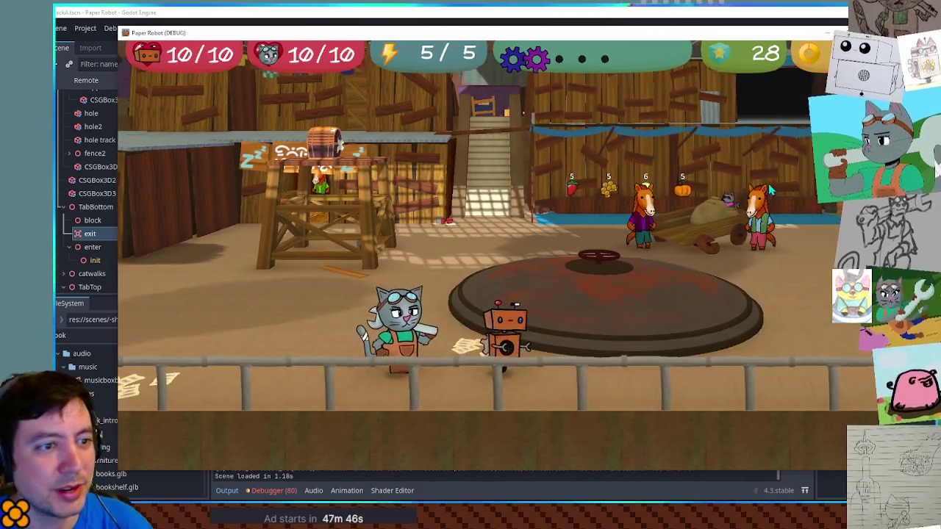
{"action": "key", "text": "w"}
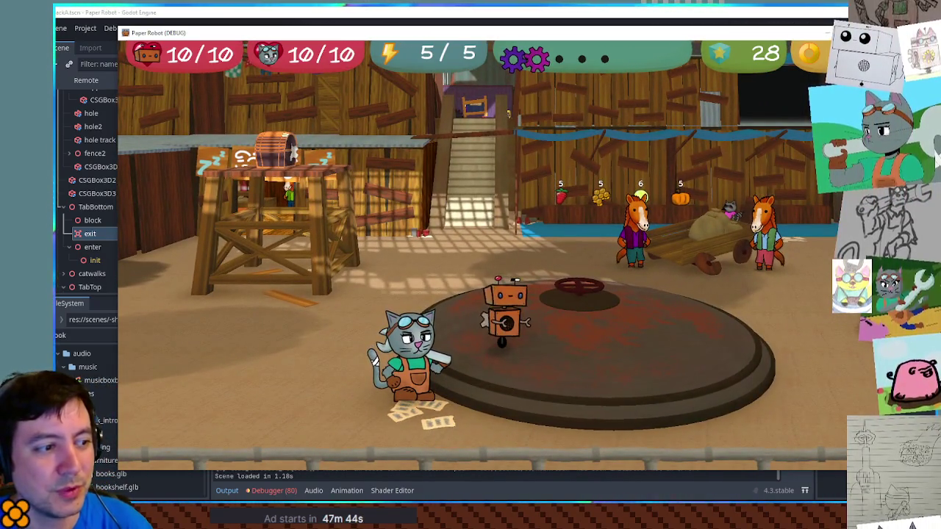
{"action": "key", "text": "w"}
{"action": "key", "text": "s"}
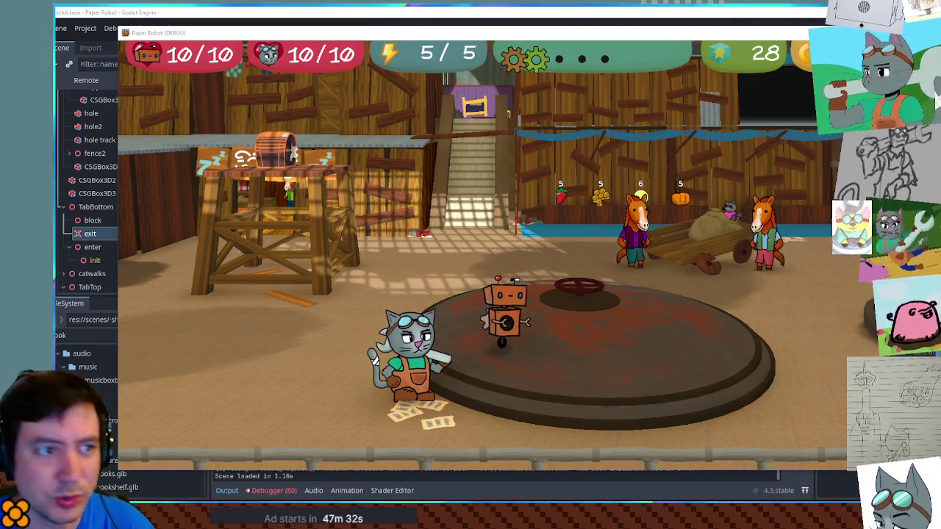
Stop the game and inspect SceneManager's clearPreloadedRooms, selecting ResourceLoader on line 137
{"action": "key", "text": "F8"}
{"action": "left_click", "coordinate": [490, 29]}
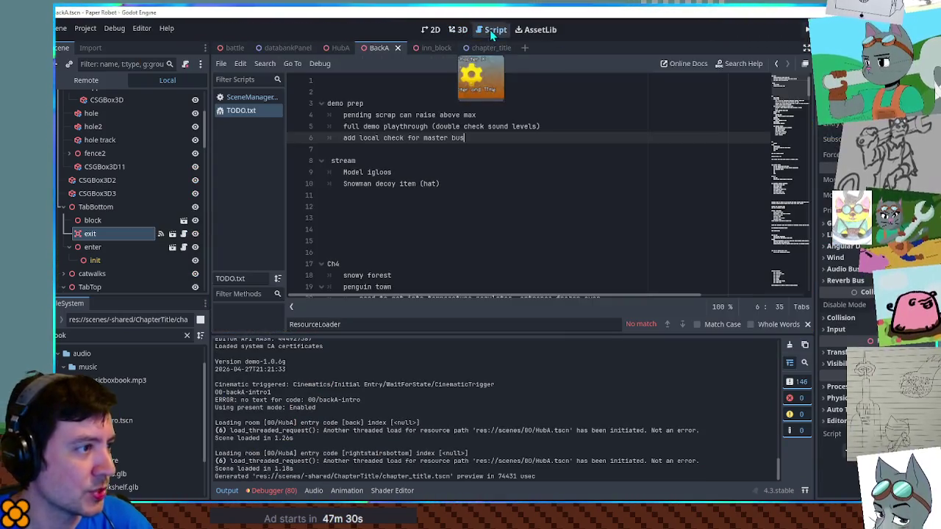
{"action": "left_click", "coordinate": [242, 98]}
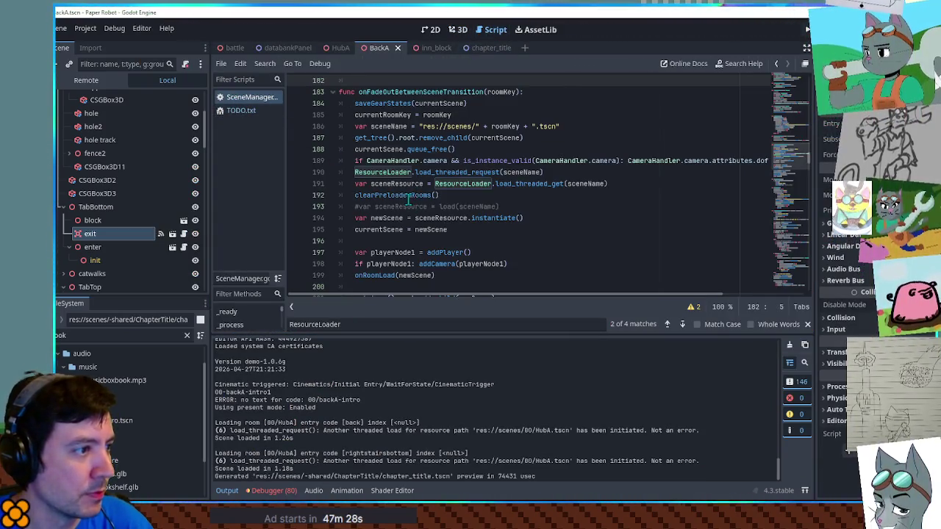
{"action": "left_click", "coordinate": [410, 193]}
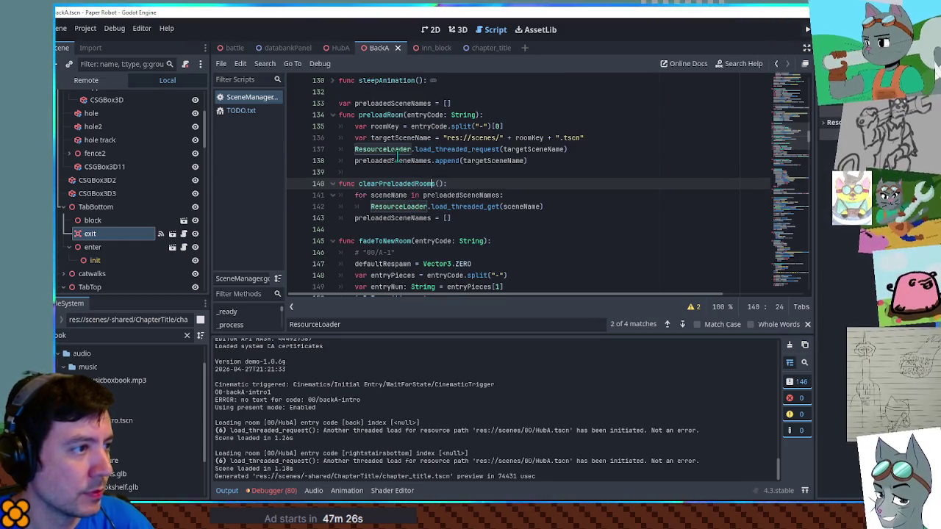
{"action": "double_click", "coordinate": [380, 150]}
Close the ResourceLoader search, collapse the Output panel, and return to BackA in 3D
{"action": "left_click", "coordinate": [807, 324]}
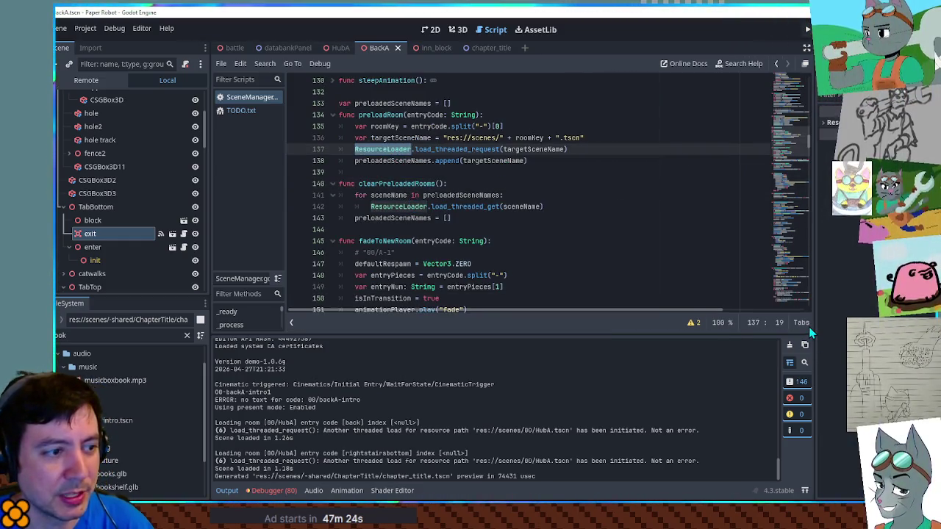
{"action": "left_click", "coordinate": [226, 491]}
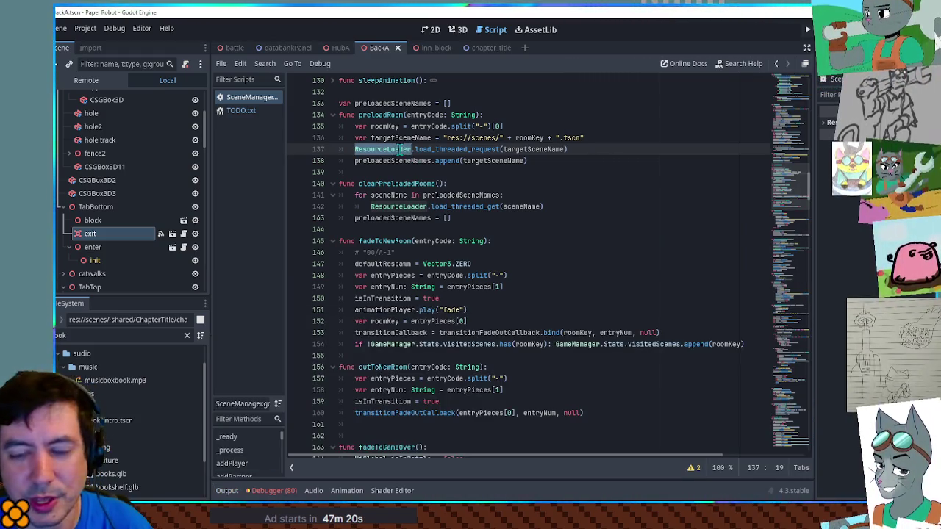
{"action": "left_click", "coordinate": [459, 30]}
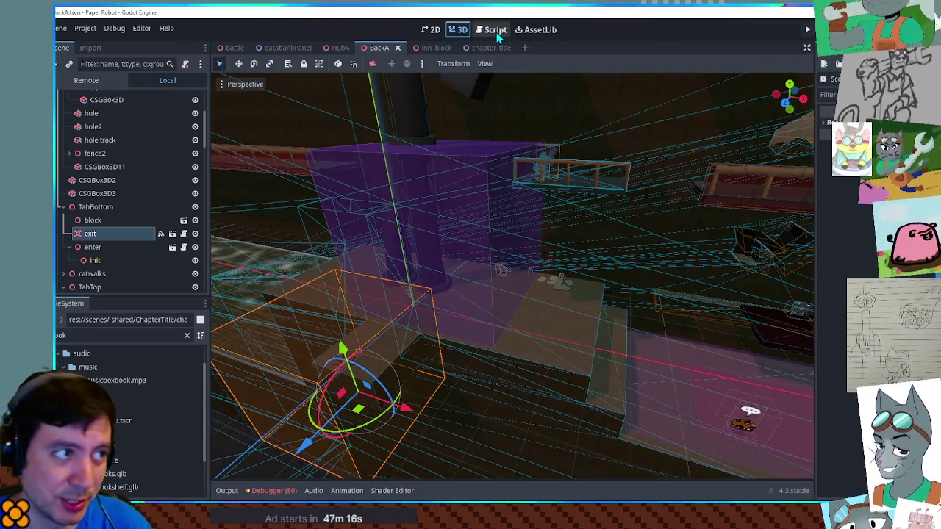